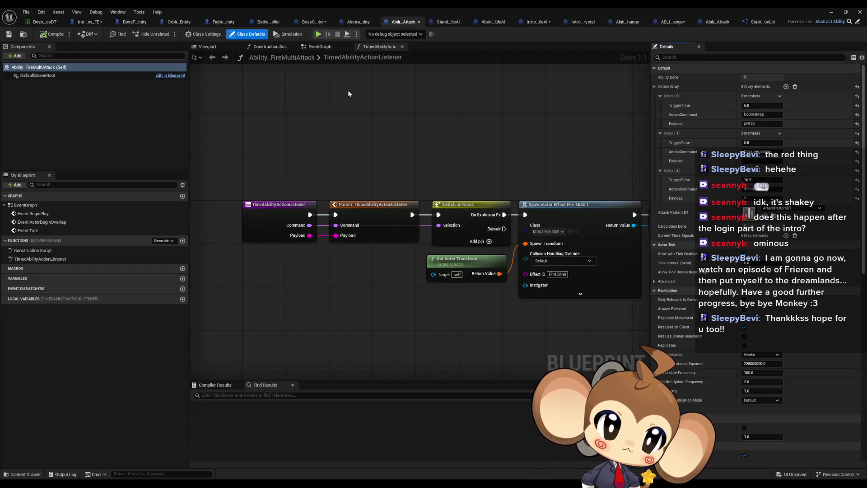
Inspect FireMultiAttack's SpawnActor Effect Fire Multi node, then switch to the AD_IntroCrystalColorChange data asset
{"action": "left_click_drag", "start_coordinate": [418, 128], "coordinate": [380, 129]}
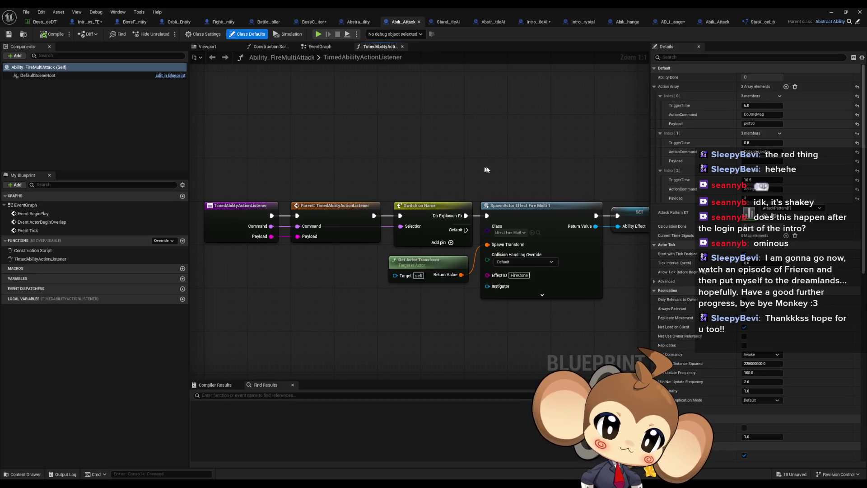
{"action": "left_click", "coordinate": [487, 193]}
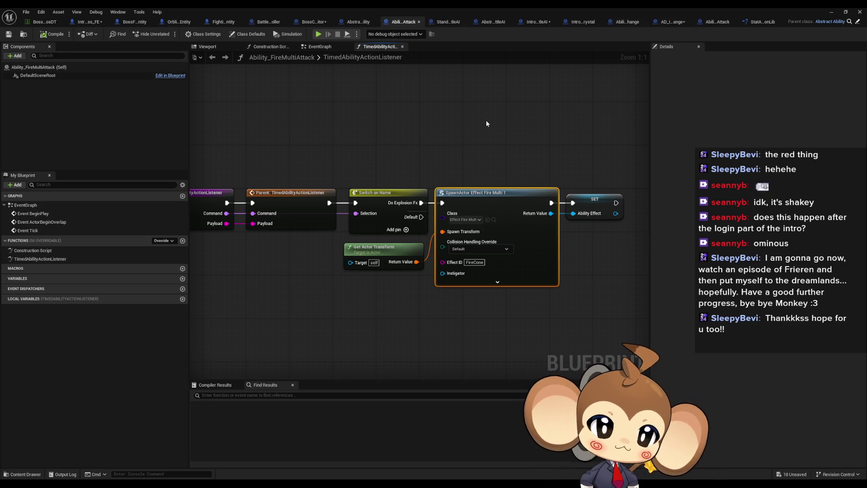
{"action": "left_click", "coordinate": [666, 24]}
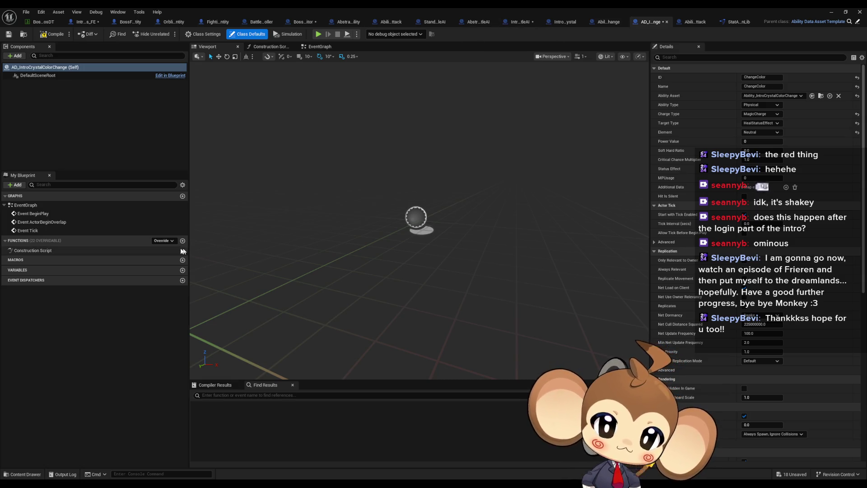
Check the Override list and FireMultiAttack defaults, then bring up the Ability_IntroCrystalColorChange blueprint
{"action": "left_click", "coordinate": [159, 241]}
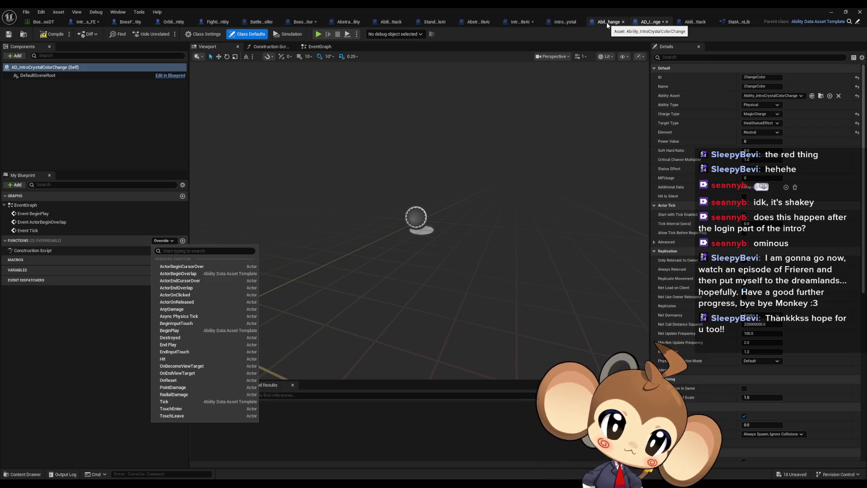
{"action": "left_click", "coordinate": [689, 23]}
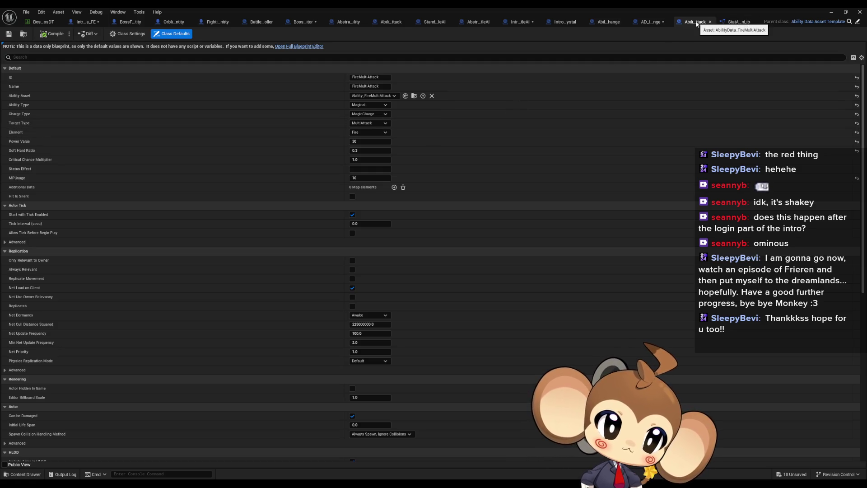
{"action": "left_click", "coordinate": [600, 22]}
Override TimedAbilityActionListener and open Abstract_Ability's parent implementation from the Parent node
{"action": "left_click", "coordinate": [163, 240]}
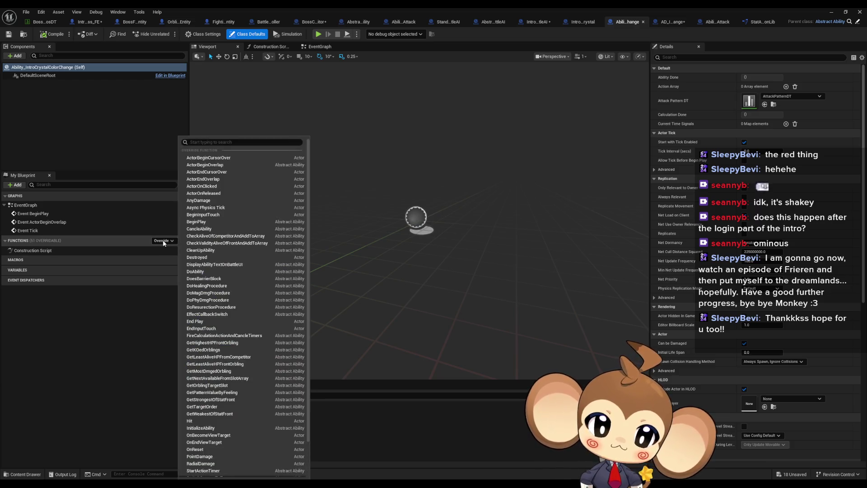
{"action": "scroll", "coordinate": [199, 252], "scroll_direction": "down", "scroll_amount": 2}
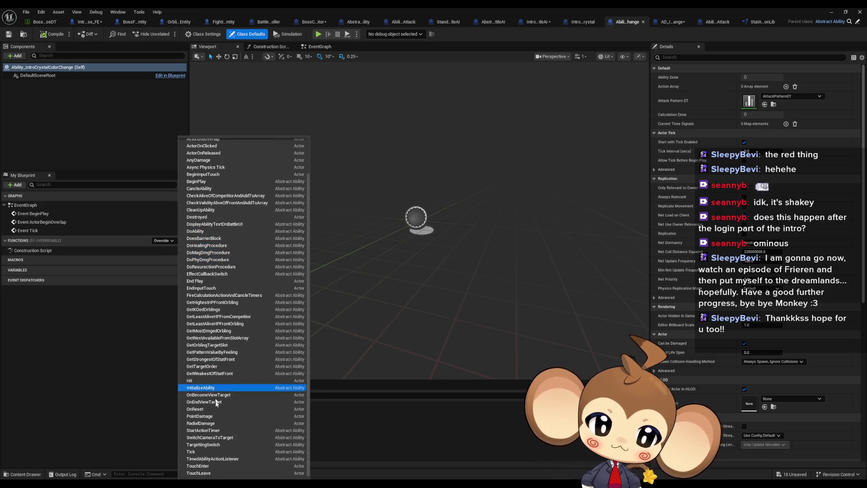
{"action": "left_click", "coordinate": [213, 459]}
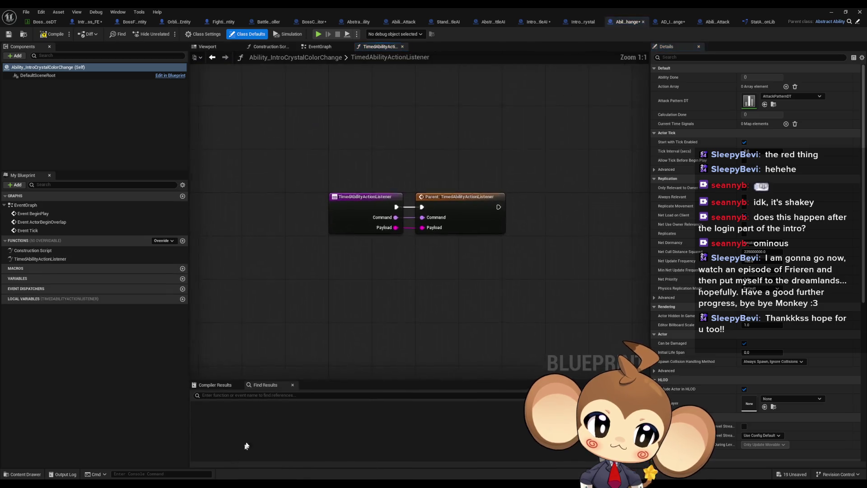
{"action": "double_click", "coordinate": [385, 210]}
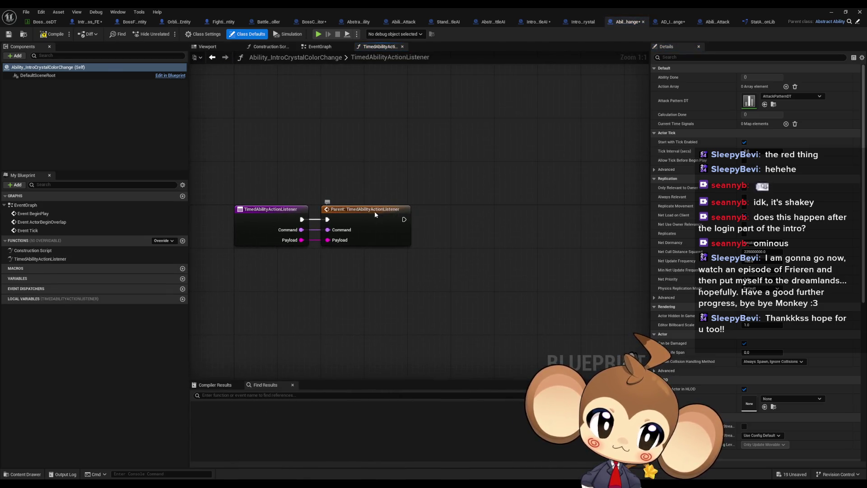
Survey the parent graph's Switch on Name outputs and open the DoHealingProcedure function
{"action": "scroll", "coordinate": [492, 205], "scroll_direction": "down", "scroll_amount": 3}
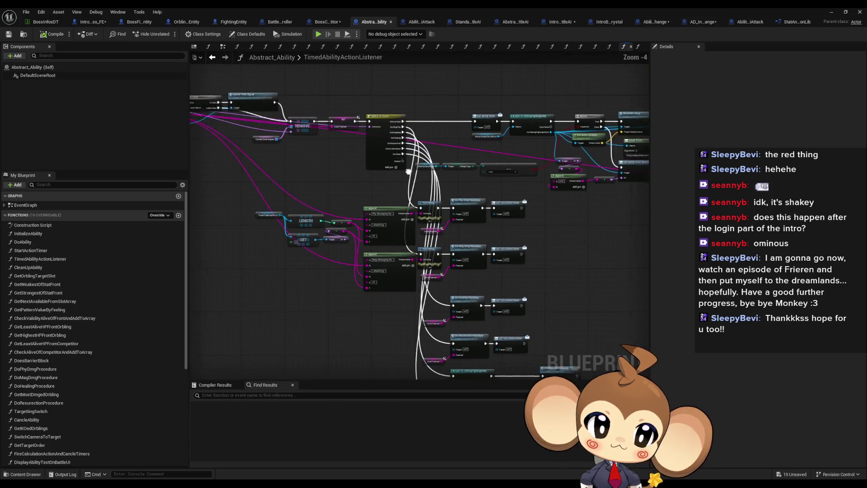
{"action": "scroll", "coordinate": [492, 205], "scroll_direction": "up", "scroll_amount": 3}
{"action": "left_click_drag", "start_coordinate": [490, 247], "coordinate": [446, 285]}
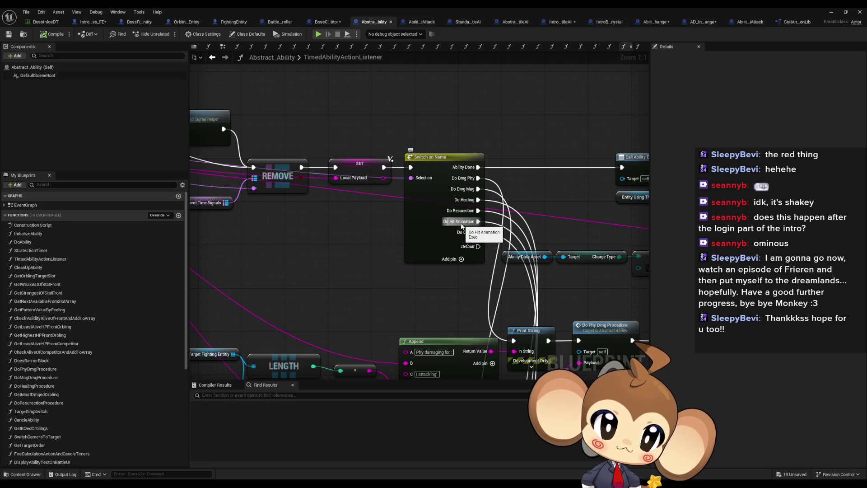
{"action": "scroll", "coordinate": [465, 231], "scroll_direction": "down", "scroll_amount": 5}
{"action": "scroll", "coordinate": [523, 244], "scroll_direction": "up", "scroll_amount": 5}
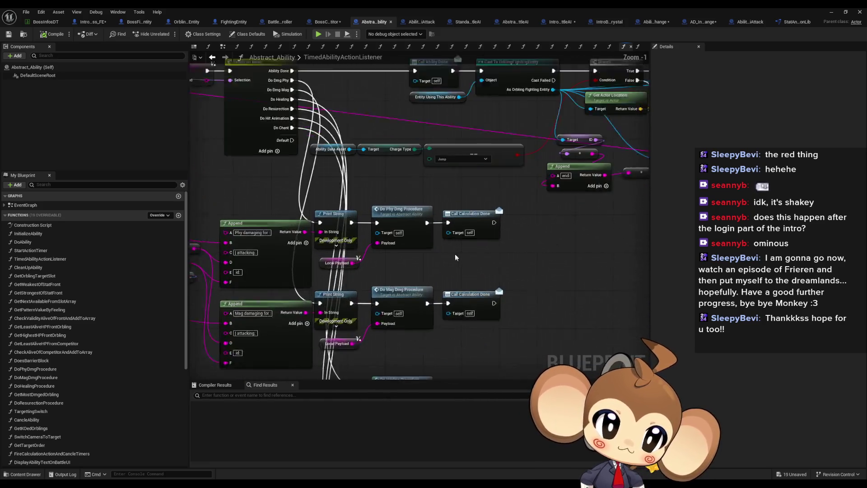
{"action": "left_click_drag", "start_coordinate": [448, 198], "coordinate": [496, 242]}
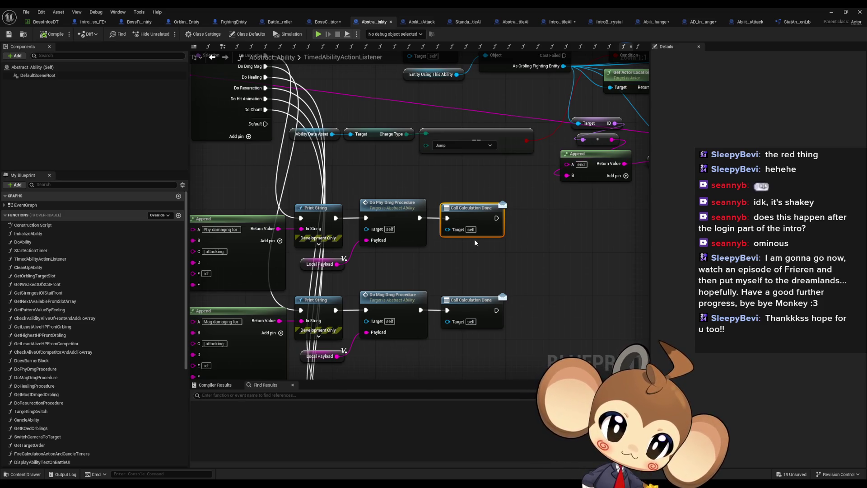
{"action": "left_click_drag", "start_coordinate": [475, 243], "coordinate": [548, 271]}
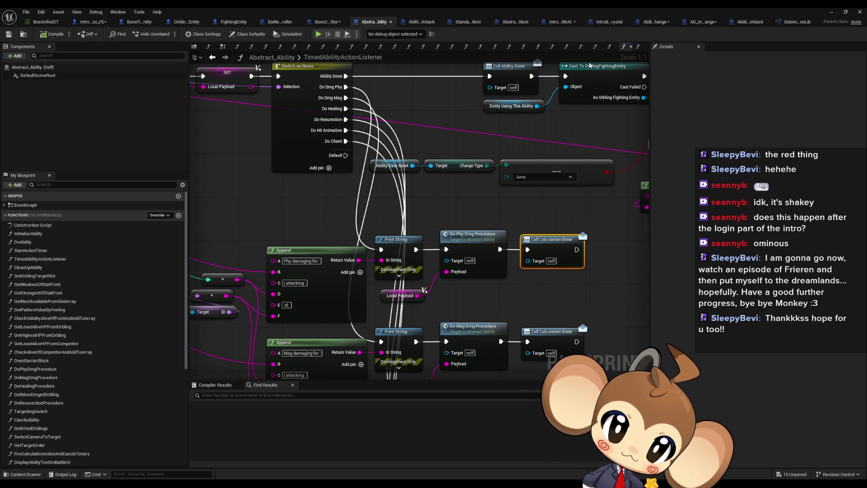
{"action": "left_click_drag", "start_coordinate": [309, 156], "coordinate": [326, 205]}
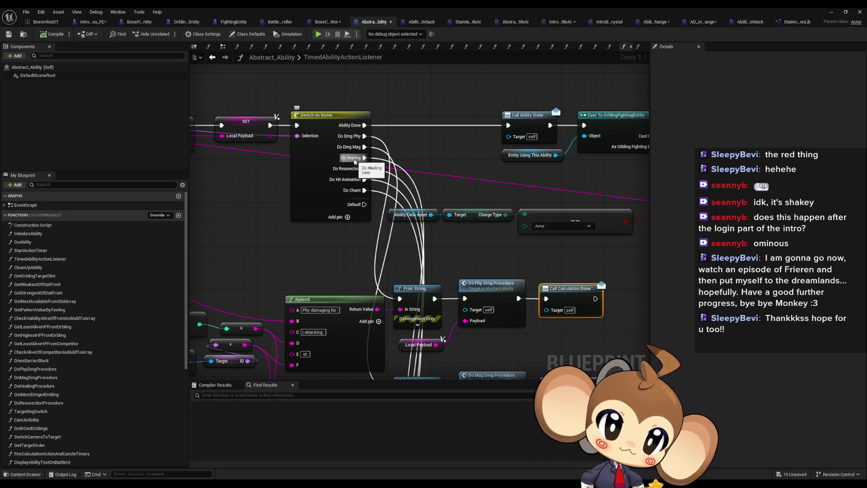
{"action": "scroll", "coordinate": [354, 162], "scroll_direction": "down", "scroll_amount": 5}
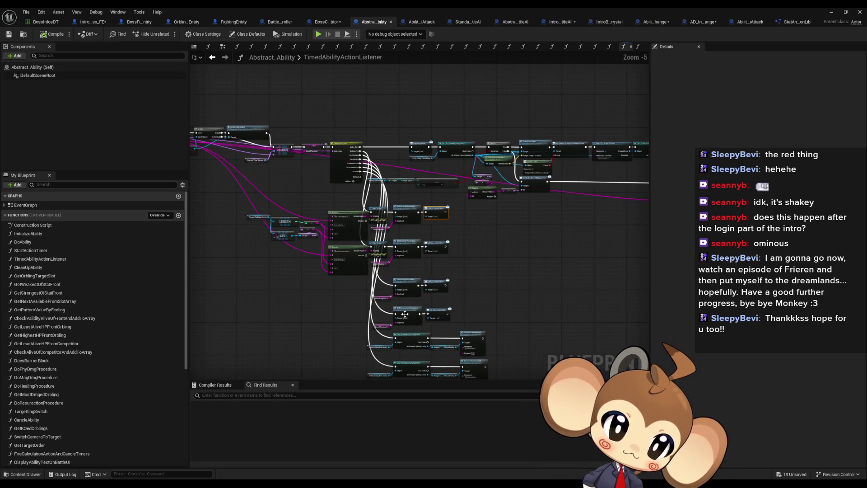
{"action": "scroll", "coordinate": [405, 314], "scroll_direction": "up", "scroll_amount": 5}
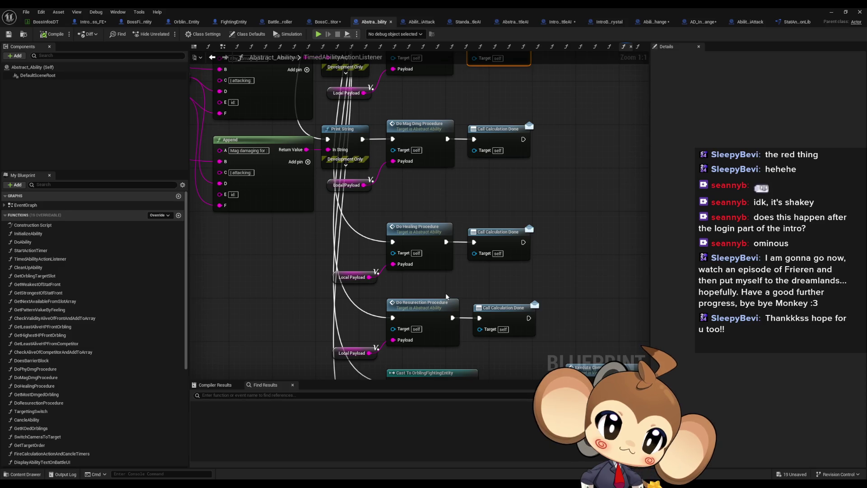
{"action": "double_click", "coordinate": [414, 232]}
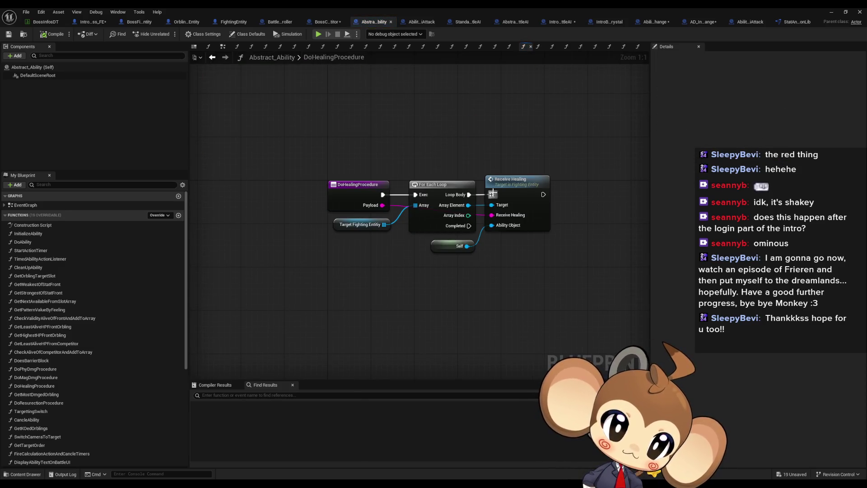
Open FightingEntity's ReceiveHealing and list all By Class Member (All) references to it
{"action": "double_click", "coordinate": [512, 186]}
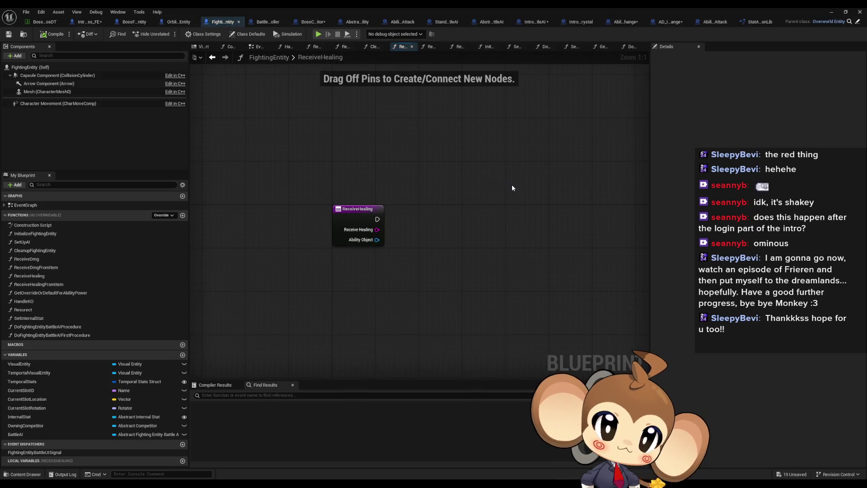
{"action": "right_click", "coordinate": [355, 209]}
{"action": "mouse_move", "coordinate": [384, 282]}
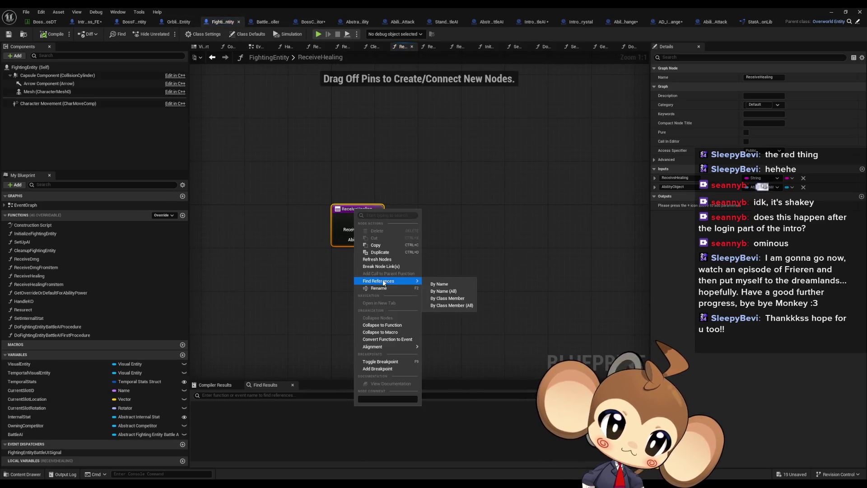
{"action": "left_click", "coordinate": [445, 306]}
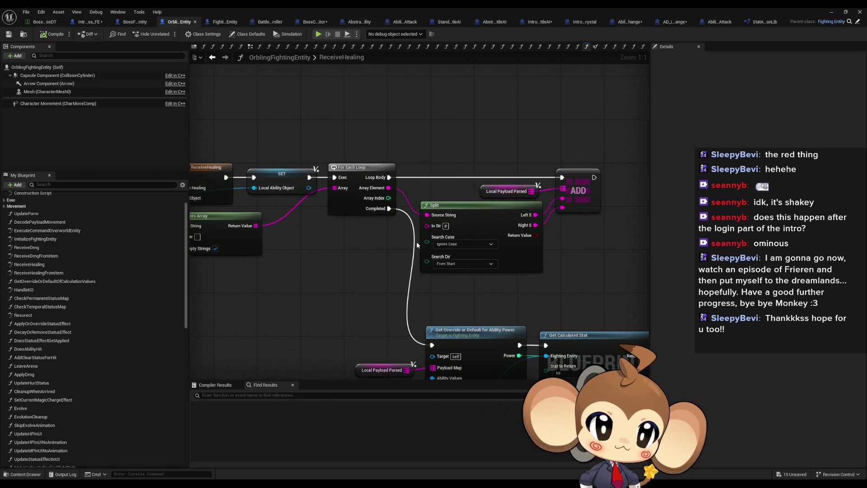
Peek into GetOverrideOrDefaultForAbilityPower, then return to OrblingFightingEntity's ReceiveHealing graph
{"action": "left_click_drag", "start_coordinate": [388, 253], "coordinate": [371, 218]}
{"action": "scroll", "coordinate": [331, 250], "scroll_direction": "down", "scroll_amount": 1}
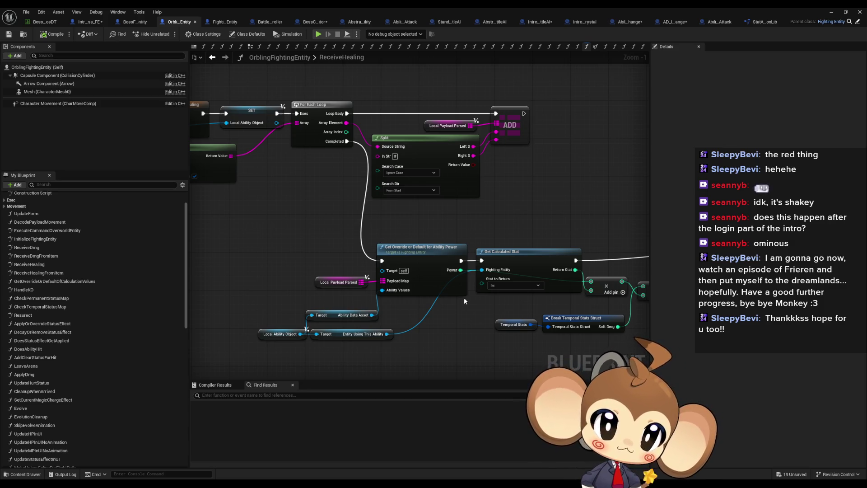
{"action": "double_click", "coordinate": [463, 291]}
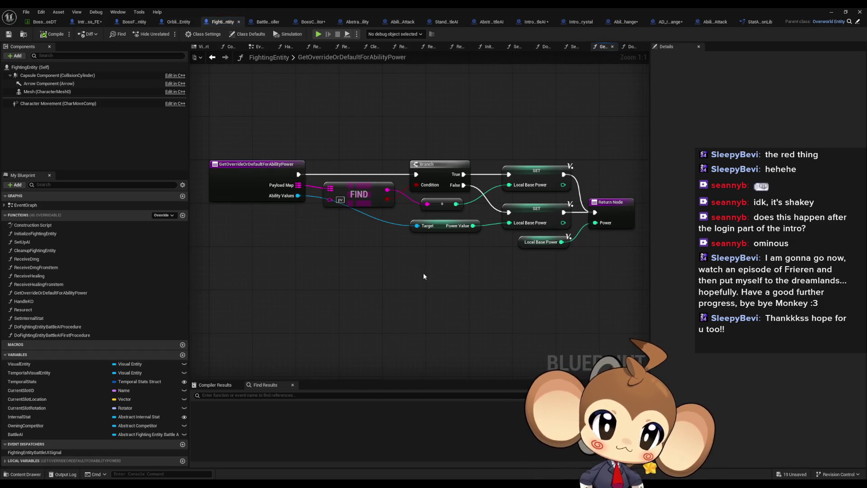
{"action": "left_click", "coordinate": [212, 57]}
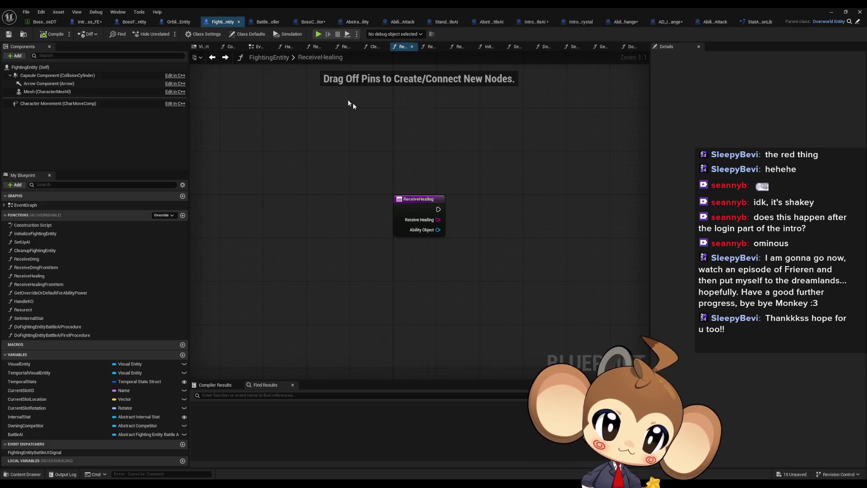
{"action": "left_click", "coordinate": [221, 57]}
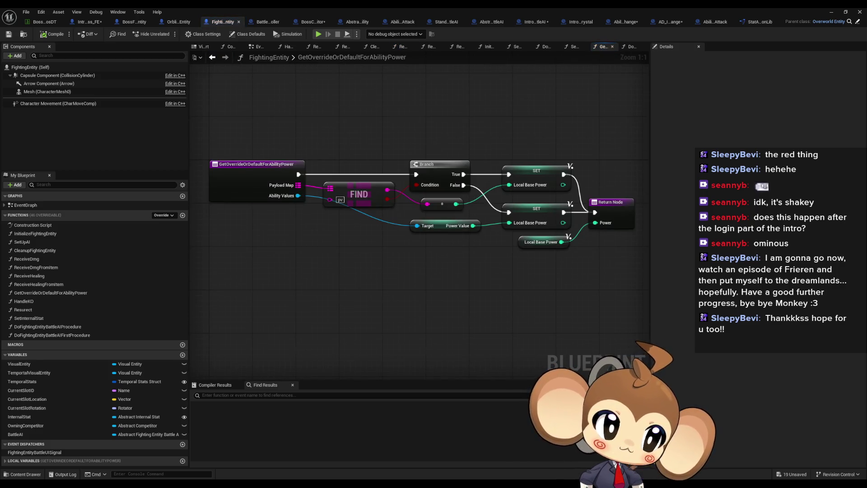
Follow Orbling's ReceiveHealing through the branch, stat calculations, Make Array and Battle UI signal nodes
{"action": "scroll", "coordinate": [501, 213], "scroll_direction": "down", "scroll_amount": 2}
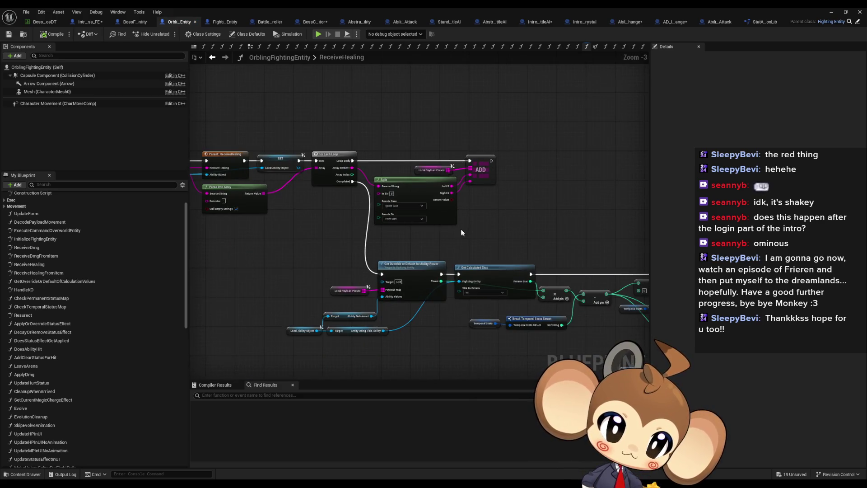
{"action": "mouse_move", "coordinate": [459, 230]}
{"action": "left_mouse_down"}
{"action": "mouse_move", "coordinate": [345, 189]}
{"action": "mouse_move", "coordinate": [288, 190]}
{"action": "left_mouse_up"}
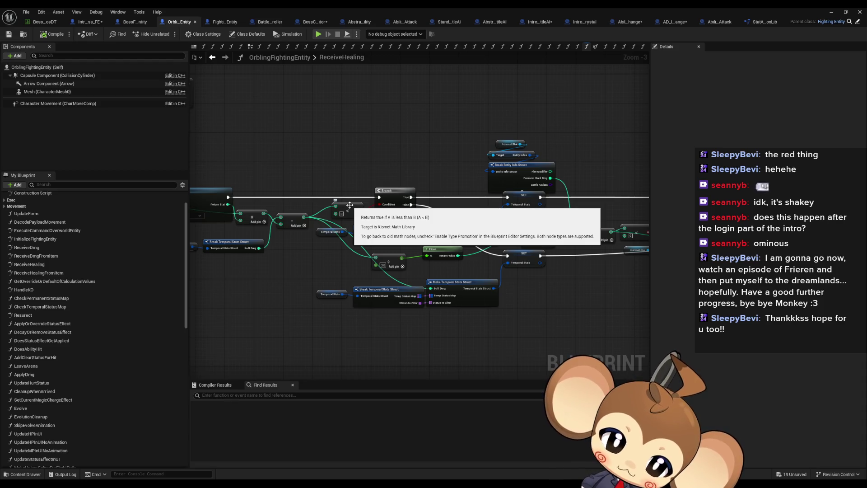
{"action": "mouse_move", "coordinate": [350, 205]}
{"action": "left_mouse_down"}
{"action": "mouse_move", "coordinate": [285, 270]}
{"action": "mouse_move", "coordinate": [247, 274]}
{"action": "left_mouse_up"}
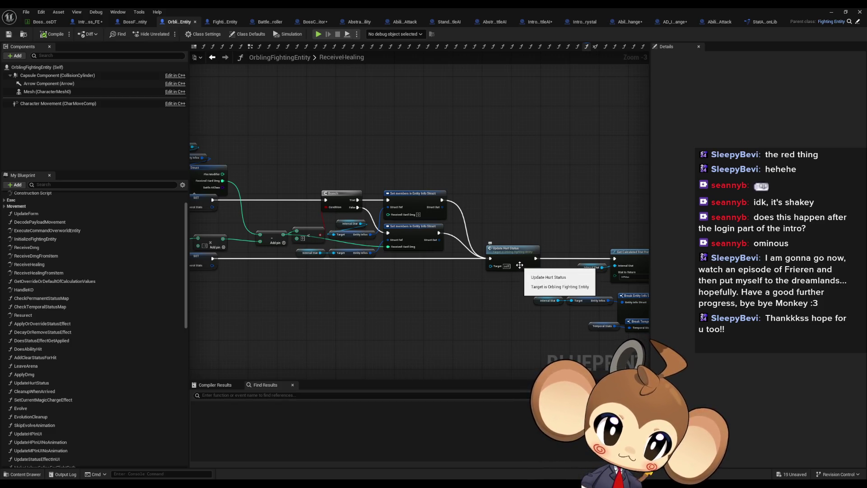
{"action": "left_click_drag", "start_coordinate": [519, 265], "coordinate": [423, 250]}
{"action": "mouse_move", "coordinate": [632, 253]}
{"action": "left_mouse_down"}
{"action": "mouse_move", "coordinate": [476, 267]}
{"action": "mouse_move", "coordinate": [307, 205]}
{"action": "left_mouse_up"}
{"action": "scroll", "coordinate": [305, 213], "scroll_direction": "up", "scroll_amount": 3}
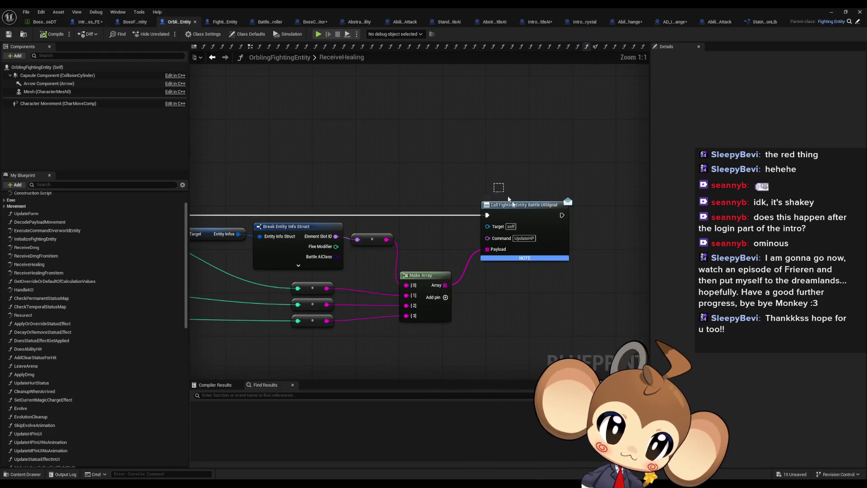
{"action": "mouse_move", "coordinate": [508, 199]}
{"action": "left_mouse_down"}
{"action": "mouse_move", "coordinate": [574, 264]}
{"action": "mouse_move", "coordinate": [735, 274]}
{"action": "left_mouse_up"}
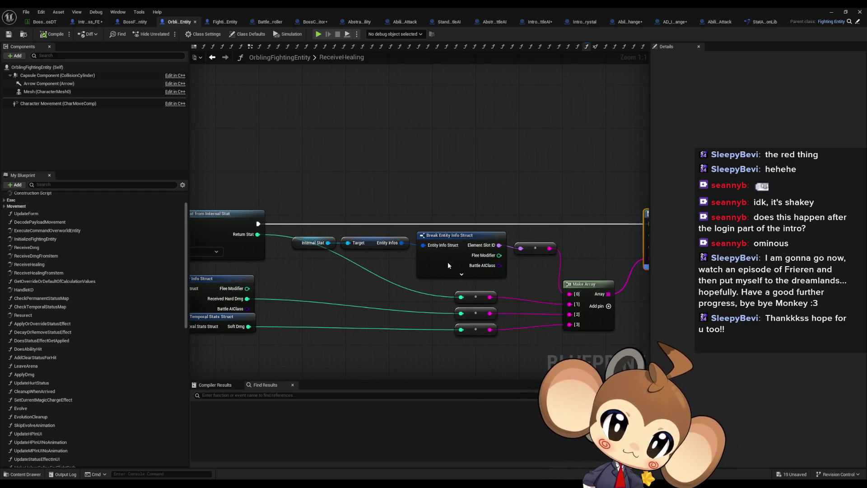
{"action": "left_click_drag", "start_coordinate": [448, 261], "coordinate": [591, 272]}
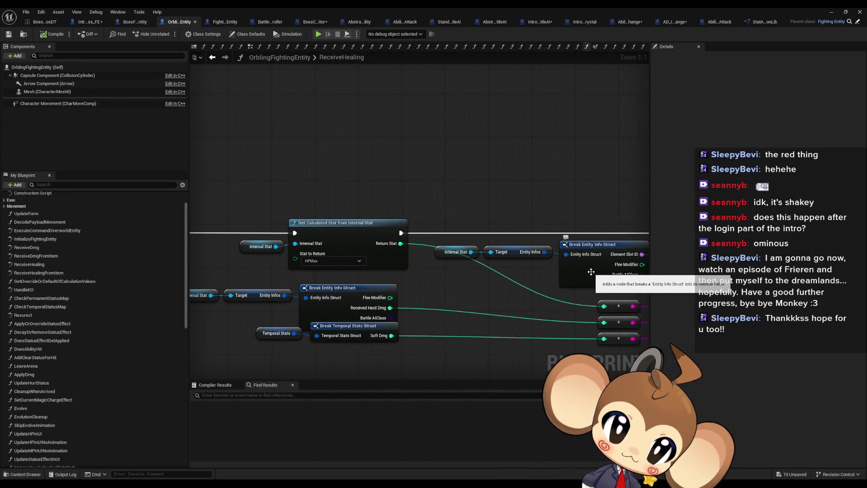
{"action": "scroll", "coordinate": [353, 280], "scroll_direction": "down", "scroll_amount": 4}
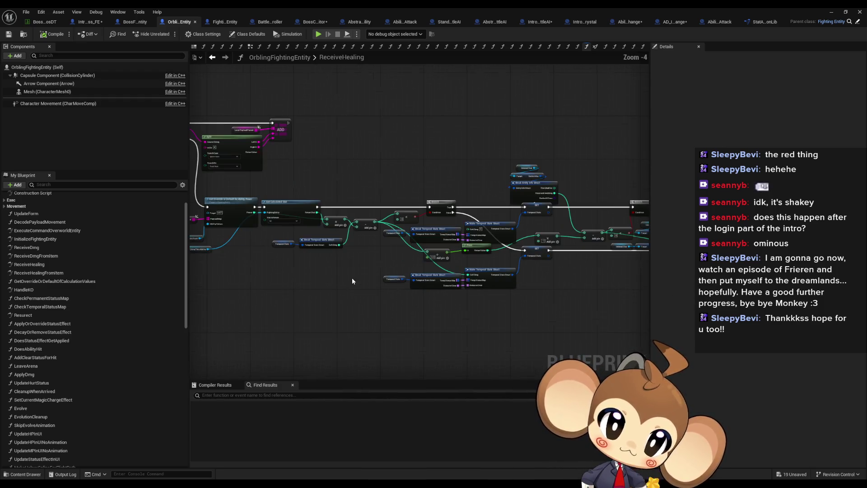
Return to ReceiveHealing's starting nodes and open Get Override or Default for Ability Power
{"action": "left_click_drag", "start_coordinate": [352, 281], "coordinate": [512, 290]}
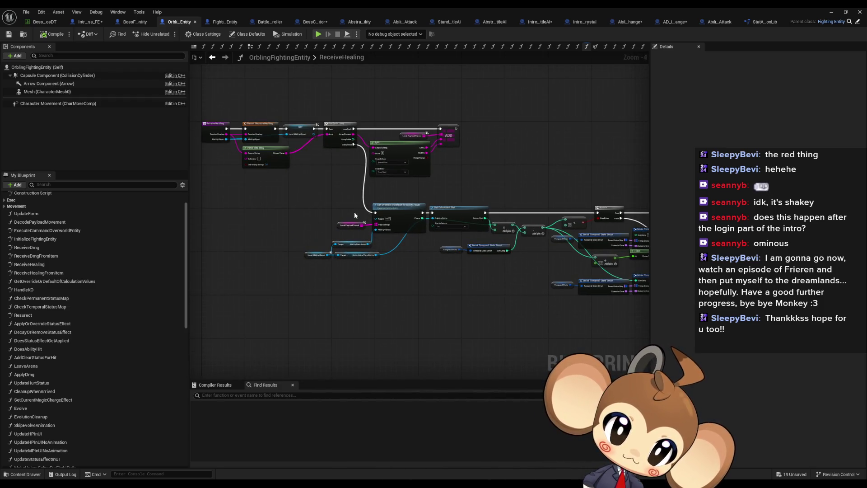
{"action": "scroll", "coordinate": [354, 213], "scroll_direction": "up", "scroll_amount": 4}
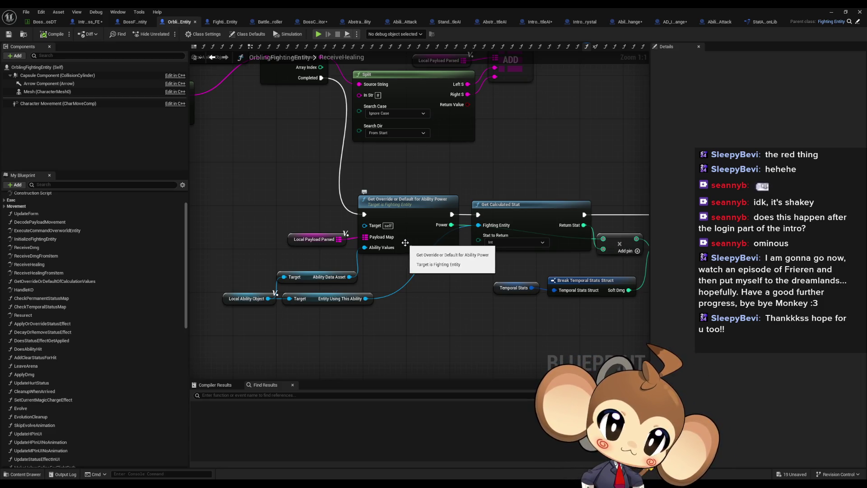
{"action": "double_click", "coordinate": [395, 212]}
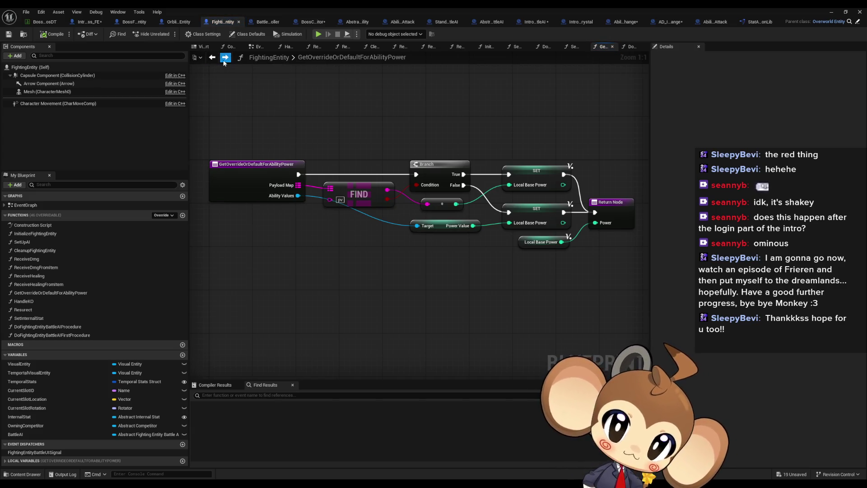
Cycle through the ability data, intro crystal defaults and battle AI tabs, ending on Ability_IntroCrystalColorChange
{"action": "left_click", "coordinate": [630, 22]}
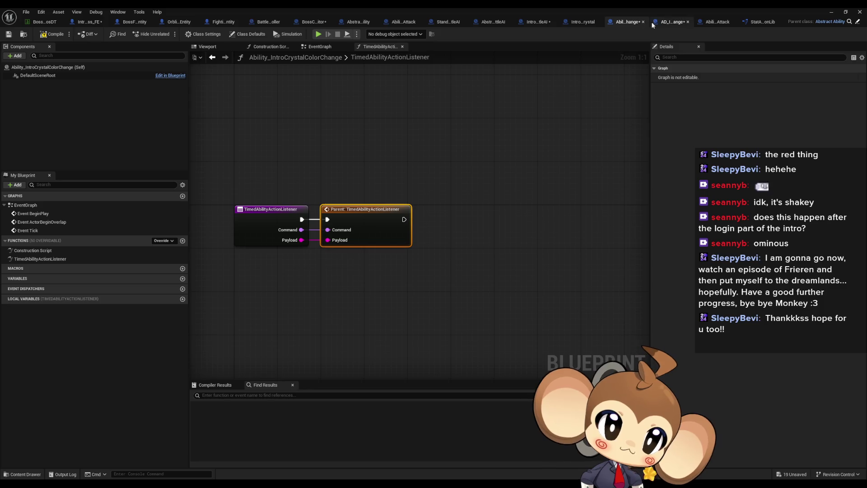
{"action": "left_click", "coordinate": [651, 22]}
{"action": "left_click", "coordinate": [692, 21]}
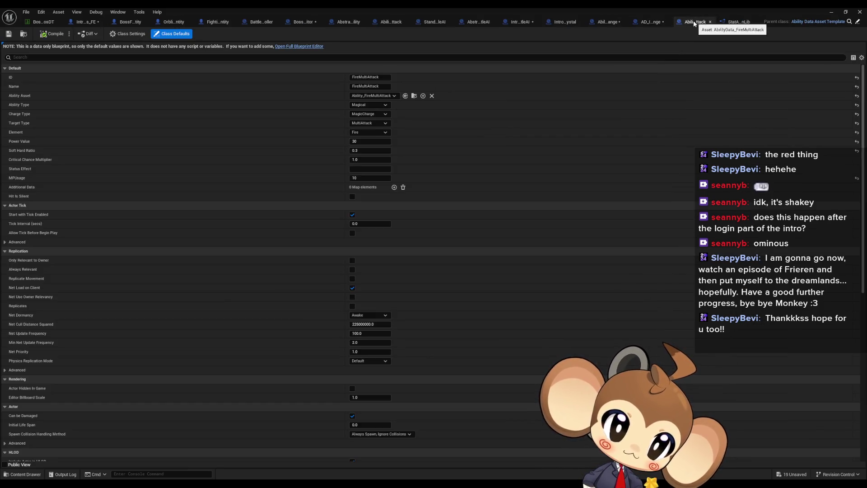
{"action": "left_click", "coordinate": [566, 22]}
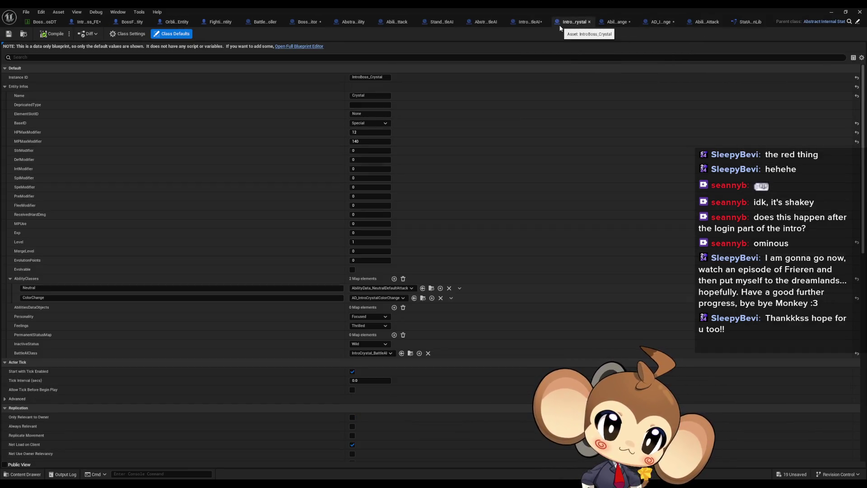
{"action": "left_click", "coordinate": [523, 22]}
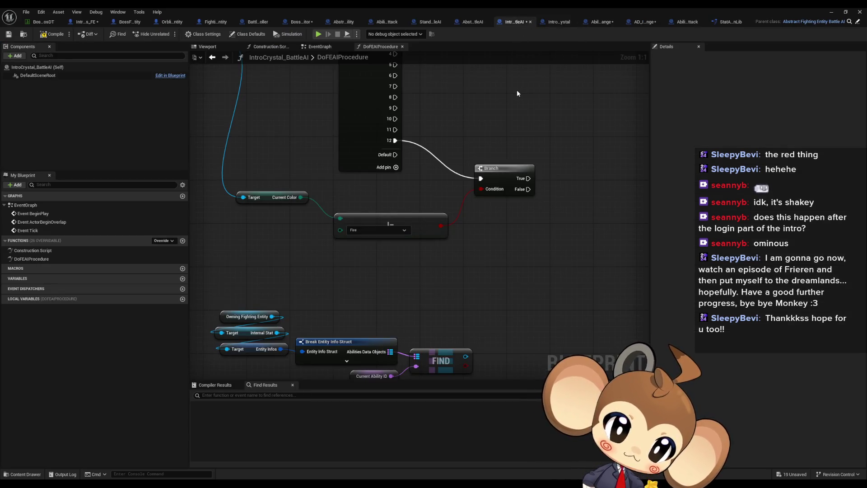
{"action": "left_click", "coordinate": [476, 25]}
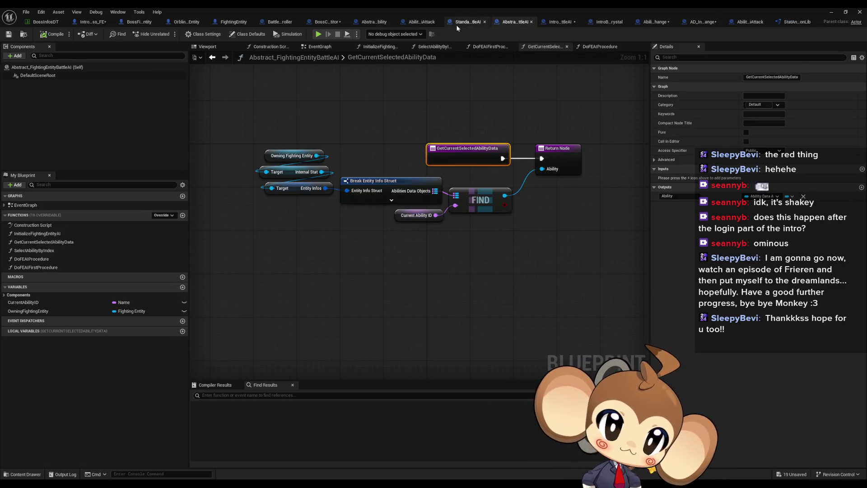
{"action": "left_click", "coordinate": [608, 22]}
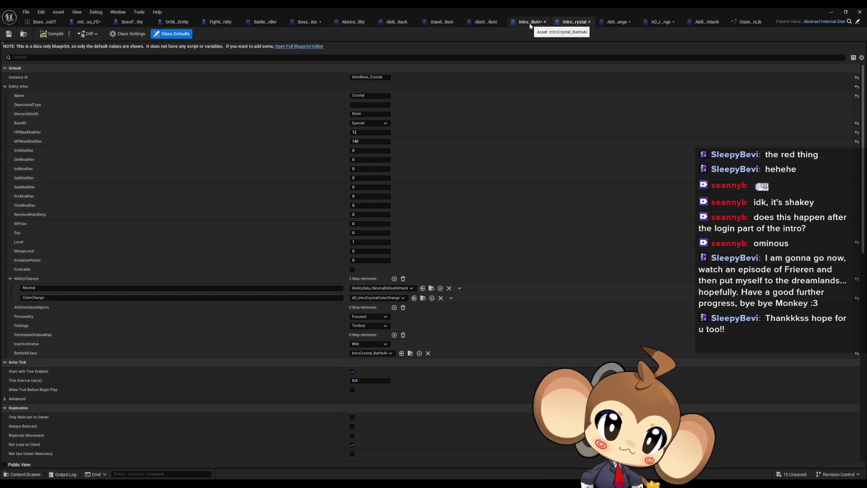
{"action": "left_click", "coordinate": [617, 21]}
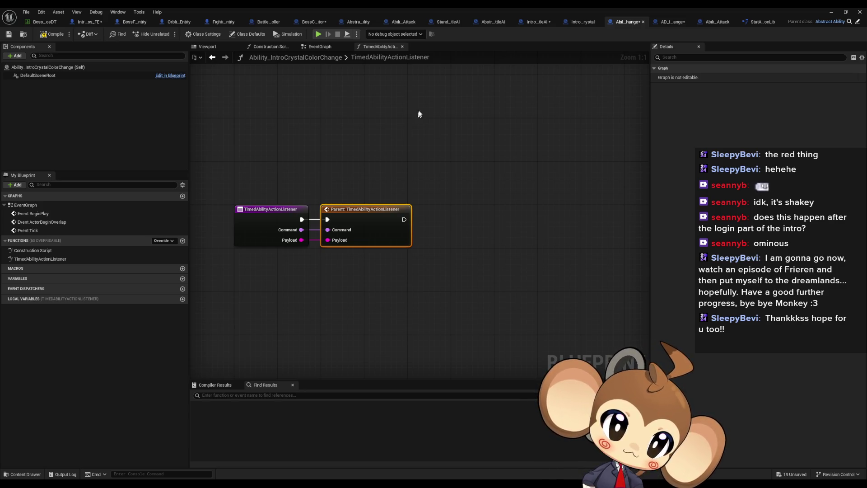
Compare with Ability_FireMultiAttack's TimedAbilityActionListener graph and its Do Explosion Fx case
{"action": "left_click", "coordinate": [397, 20]}
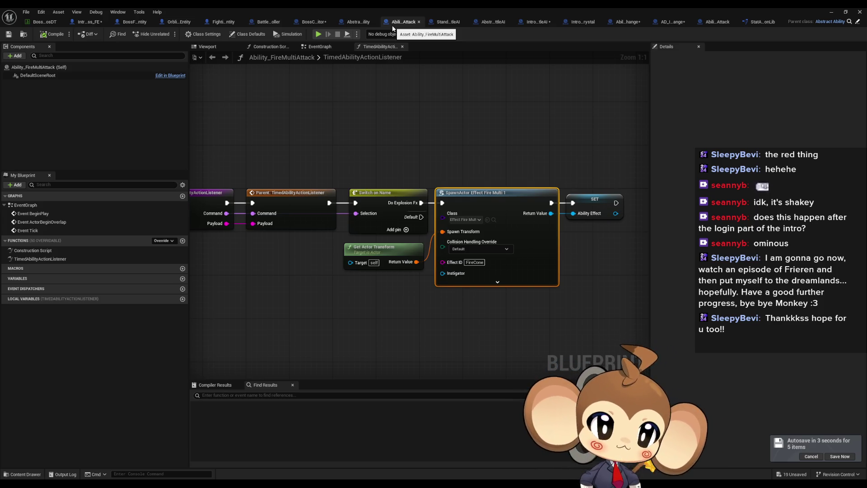
Return to Ability_IntroCrystalColorChange and frame its entry and parent-call nodes with nothing selected
{"action": "left_click", "coordinate": [627, 24]}
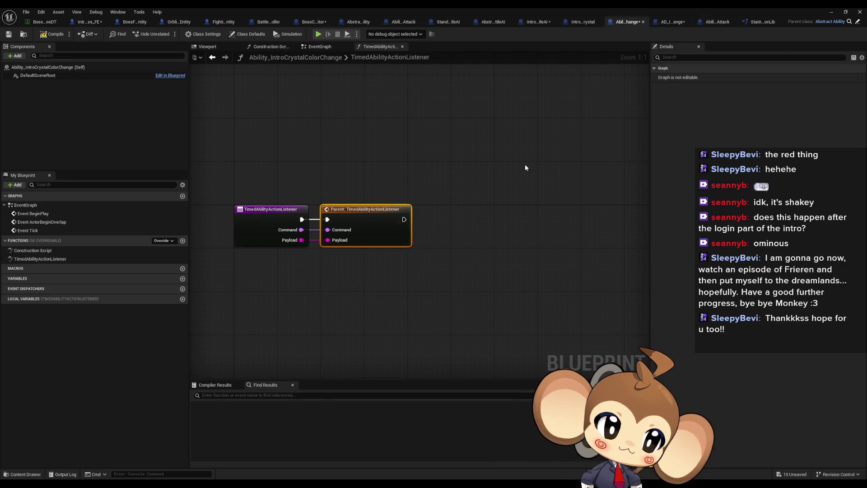
{"action": "key", "text": "Home"}
{"action": "left_click", "coordinate": [556, 214]}
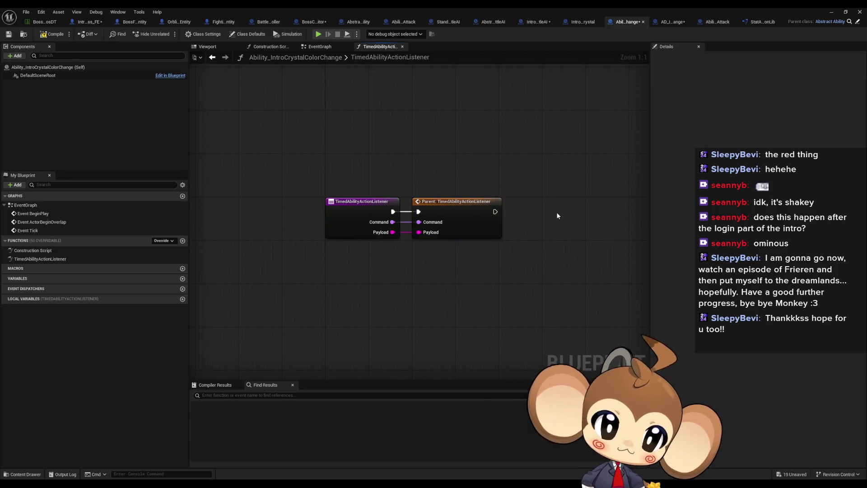